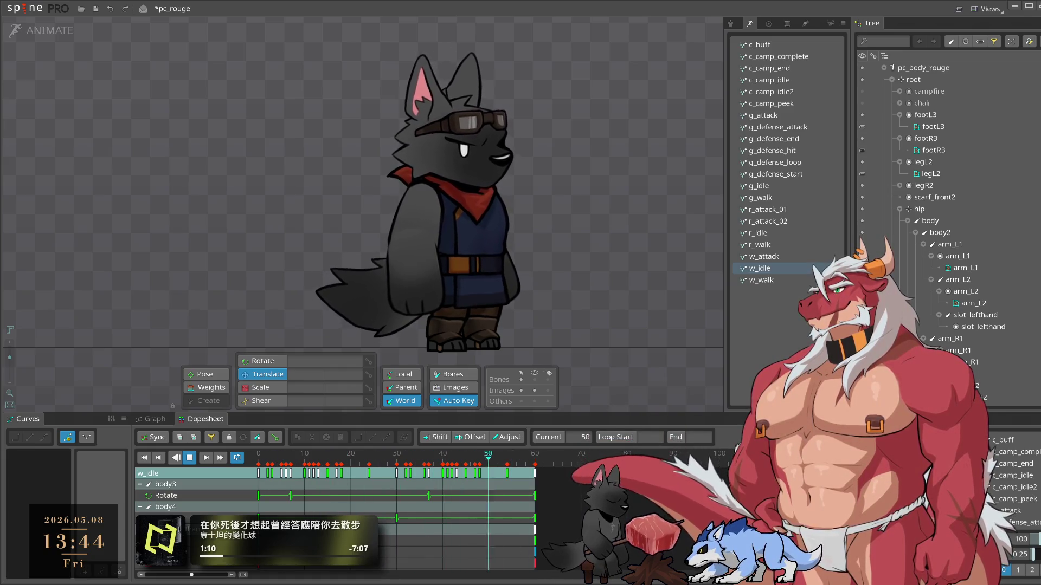
- Save the wolf project, open mob_02_archerkobold from Recent Projects, and preview its attack and idle animations
{"action": "left_click", "coordinate": [24, 8]}
{"action": "mouse_move", "coordinate": [45, 52]}
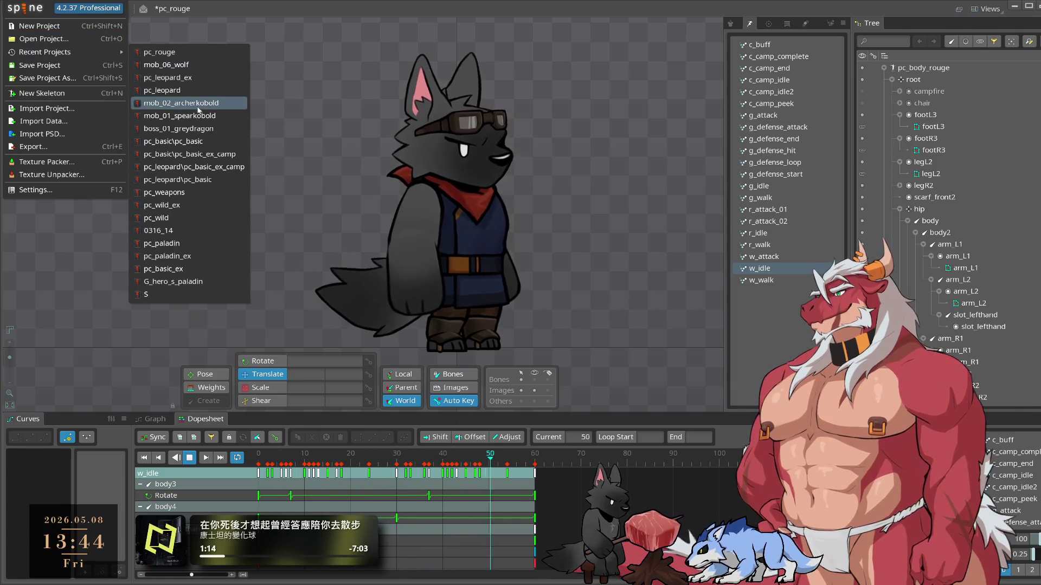
{"action": "left_click", "coordinate": [198, 106]}
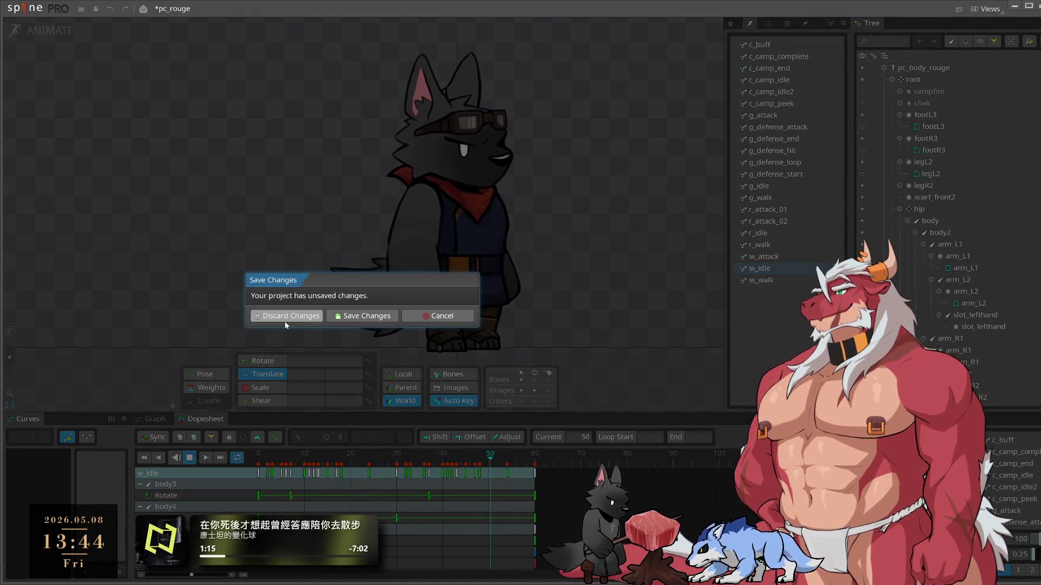
{"action": "left_click", "coordinate": [364, 320]}
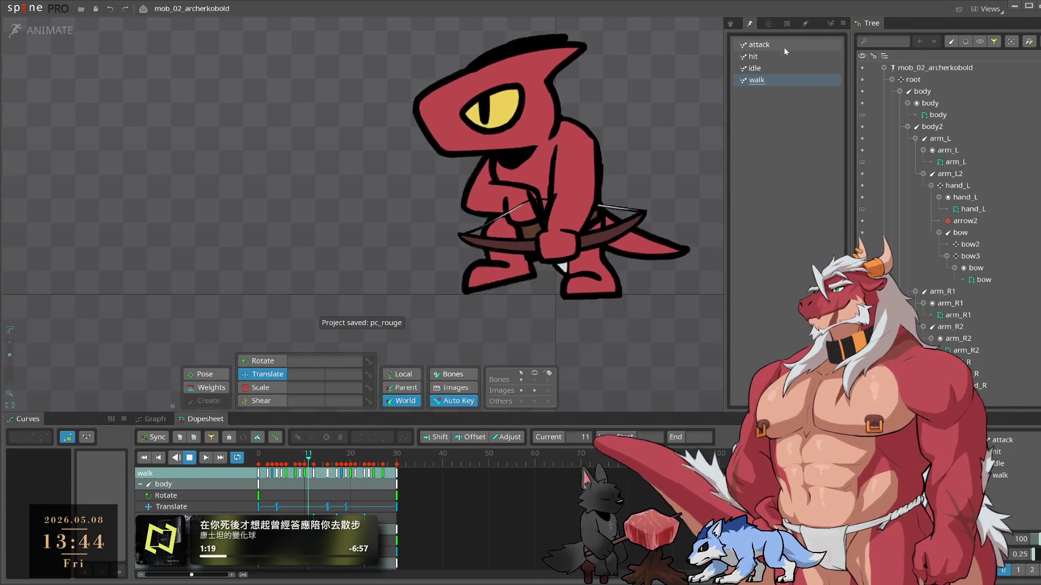
{"action": "left_click", "coordinate": [781, 44]}
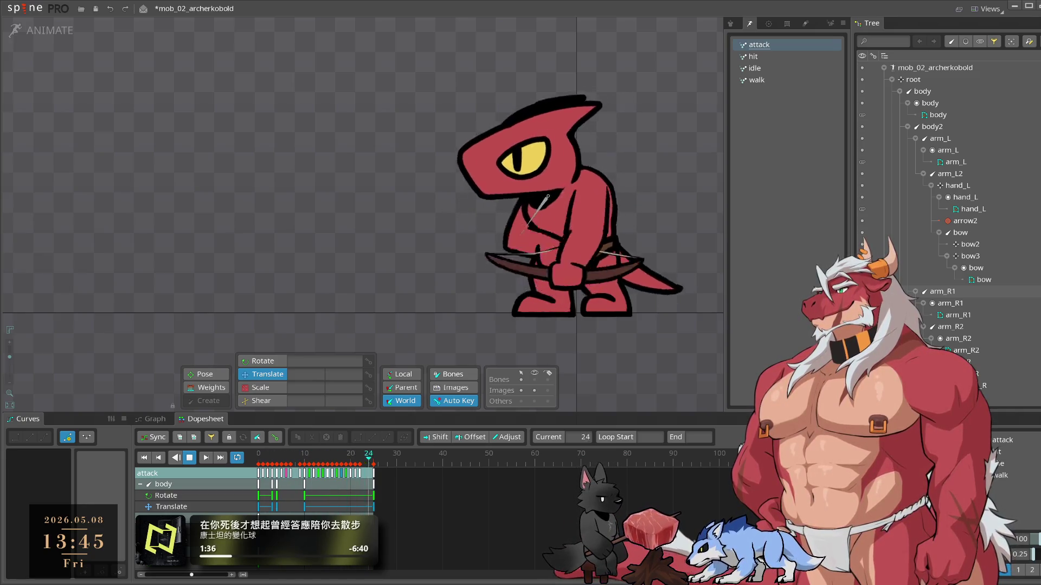
{"action": "left_click", "coordinate": [755, 68]}
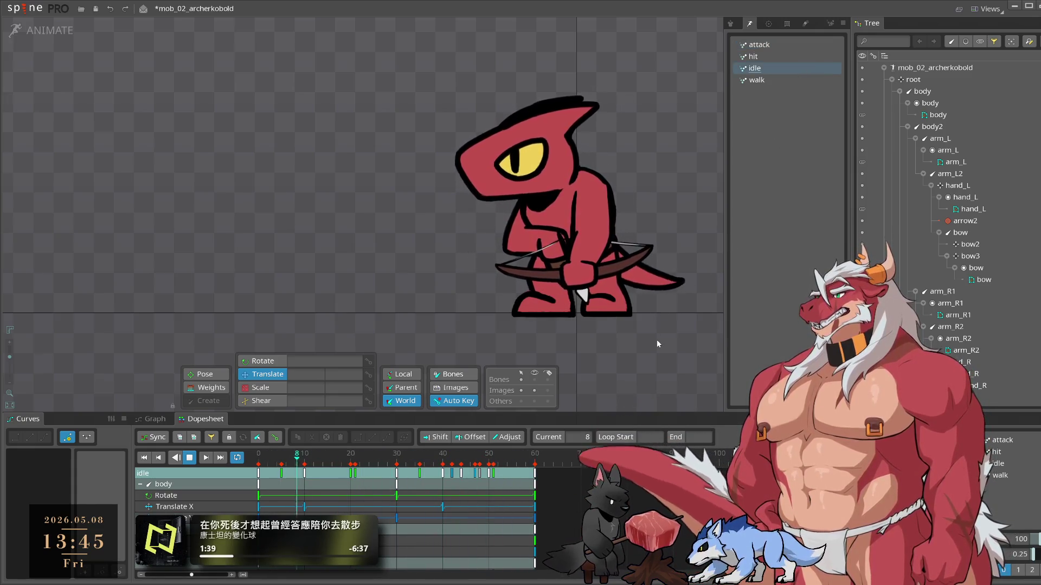
- Replay the kobold's attack animation, then open pc_rouge without saving and select its w_idle animation
{"action": "left_click", "coordinate": [772, 43]}
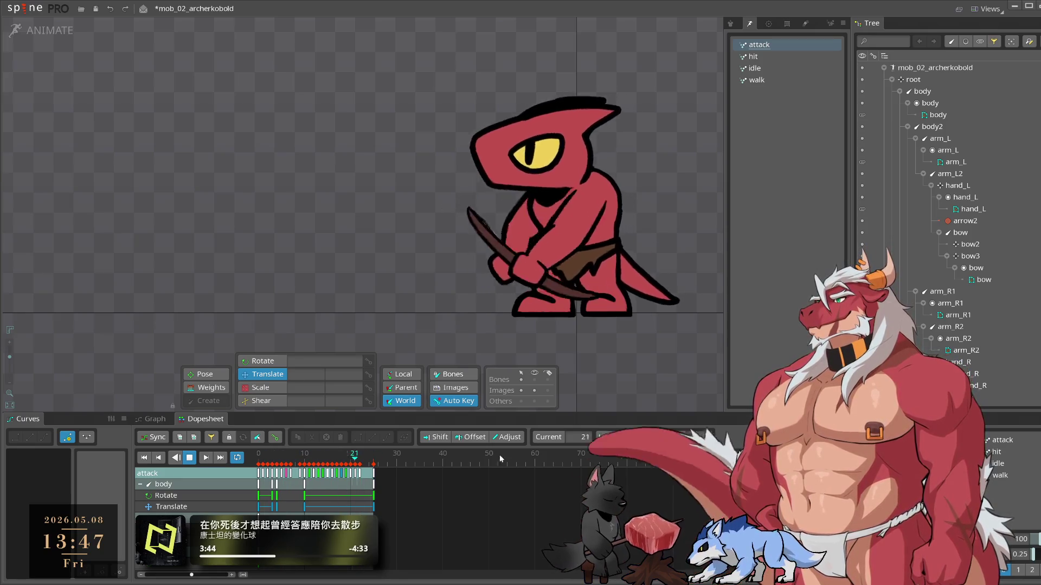
{"action": "left_click", "coordinate": [25, 8]}
{"action": "mouse_move", "coordinate": [81, 52]}
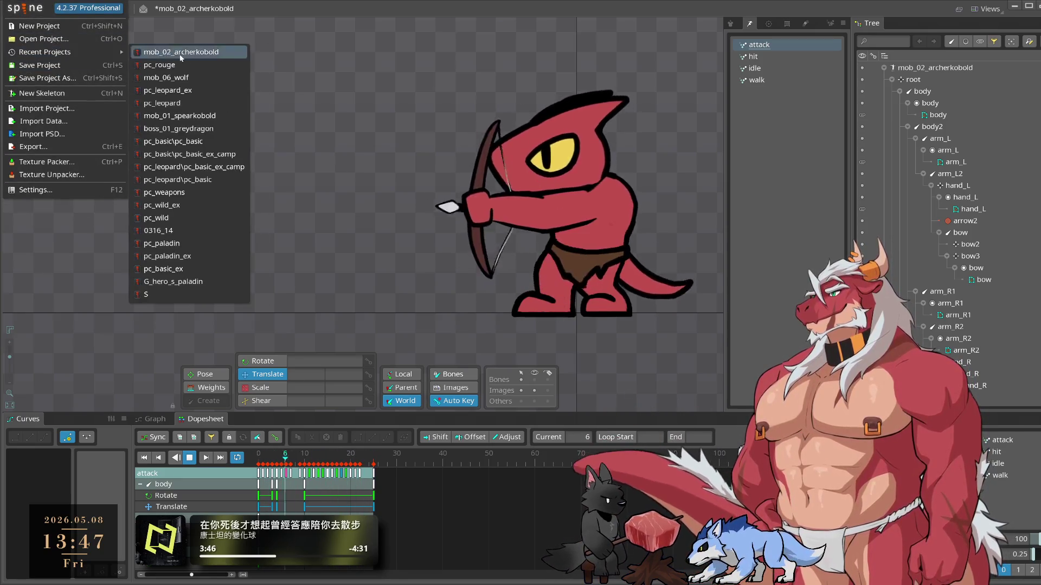
{"action": "left_click", "coordinate": [202, 63]}
{"action": "left_click", "coordinate": [342, 317]}
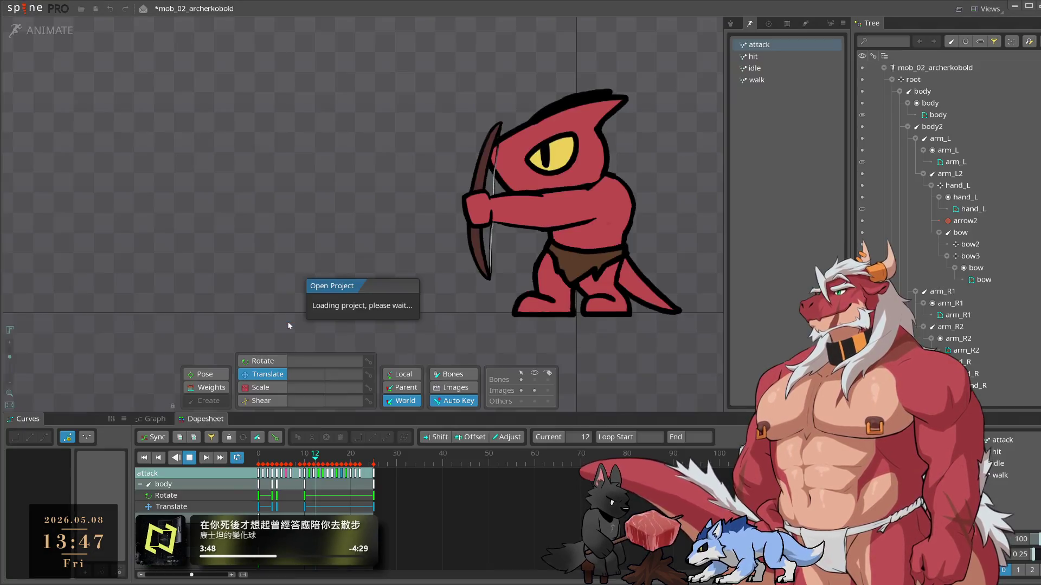
{"action": "left_click", "coordinate": [34, 31]}
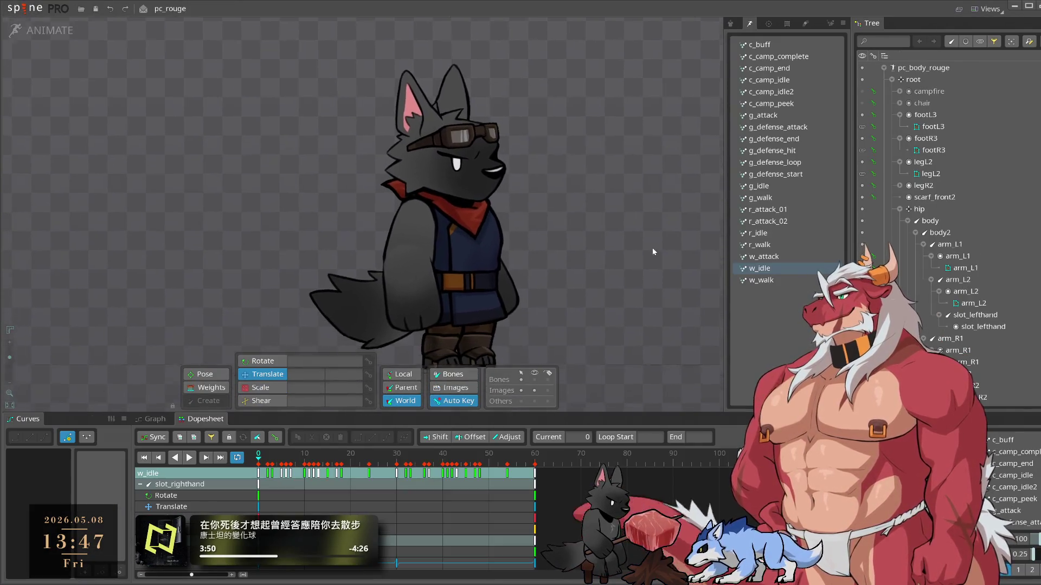
- Play w_idle in the Dopesheet and scroll down through its keyed tracks
{"action": "left_click", "coordinate": [193, 458]}
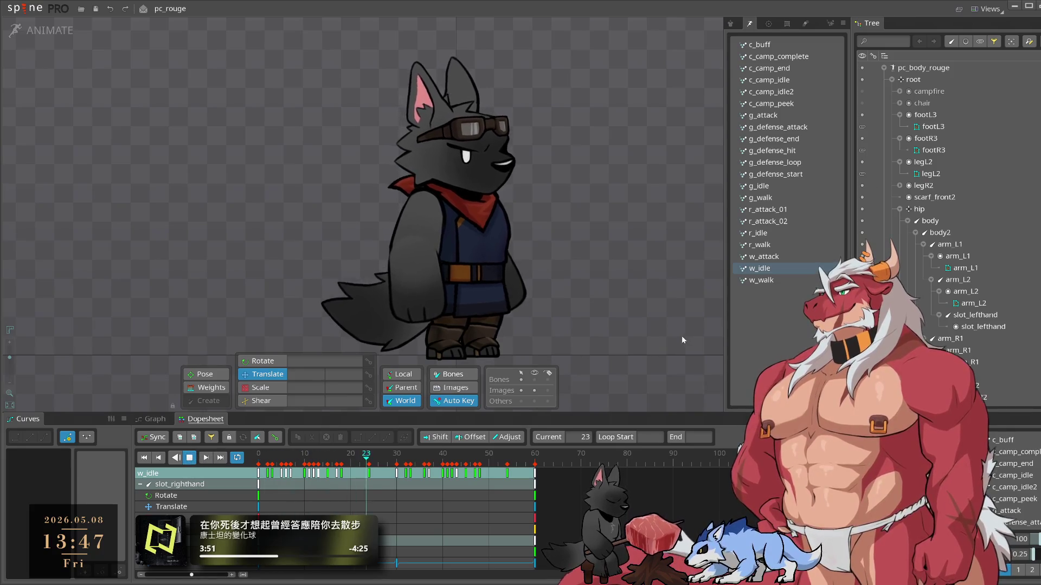
{"action": "scroll", "coordinate": [597, 309], "scroll_direction": "down", "scroll_amount": 1}
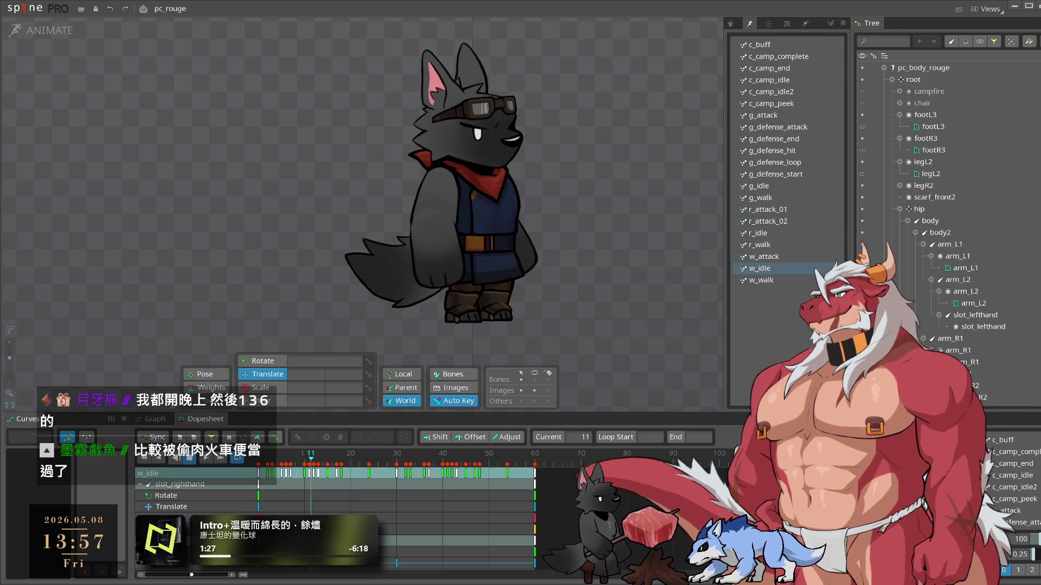
- Load c_camp_end, then switch the wolf to the c_camp_idle animation
{"action": "left_click", "coordinate": [795, 68]}
{"action": "left_click", "coordinate": [794, 81]}
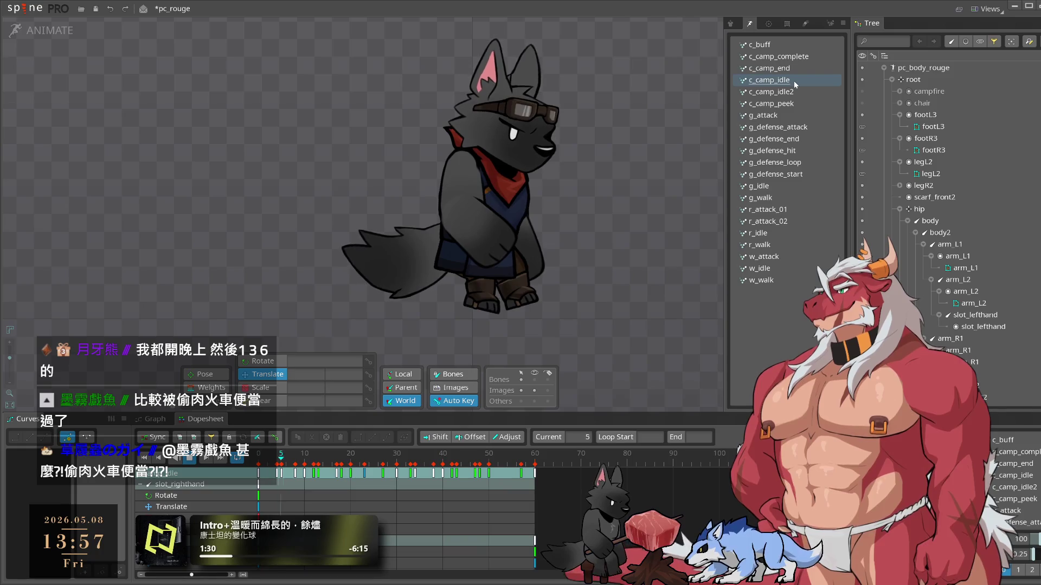